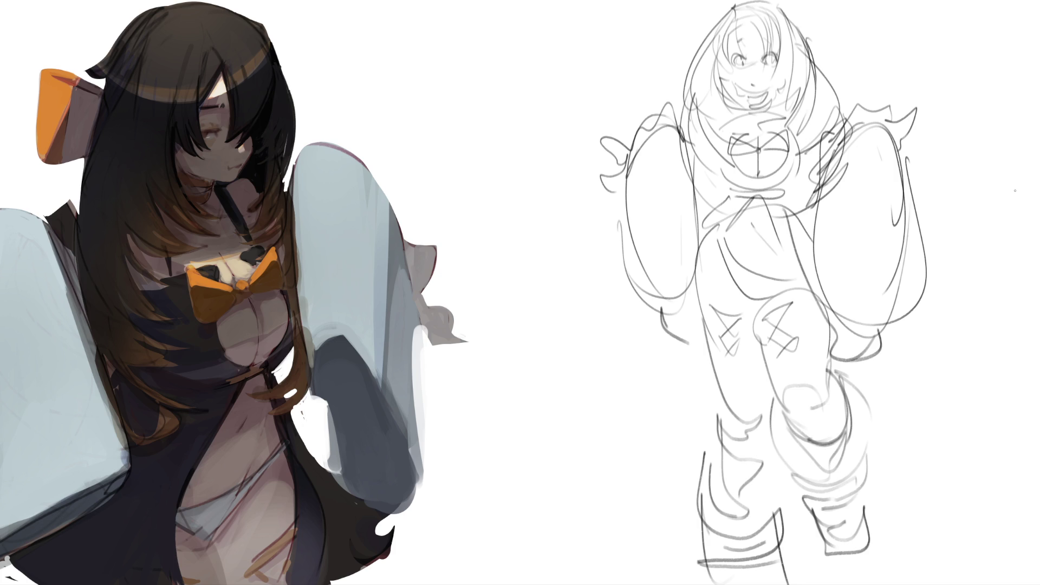
- Lighten the rough sketch with a large soft eraser and shade around the left eye
mouse_move(791, 10)
mouse_down()
mouse_move(870, 81)
mouse_move(615, 209)
mouse_move(917, 232)
mouse_move(874, 441)
mouse_up()
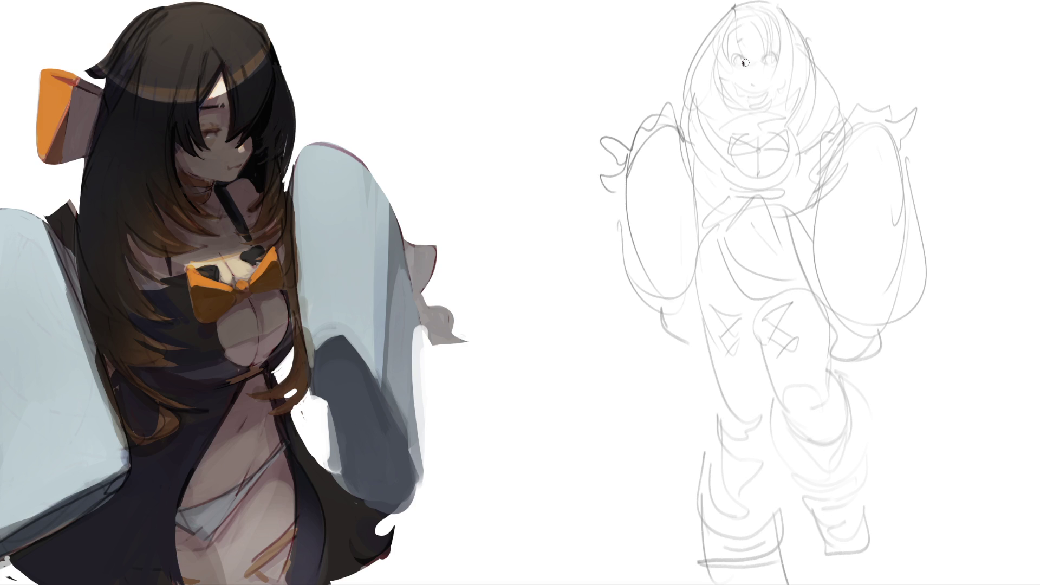
drag(743, 64, 766, 60)
- Ink the right eyebrow, lashes on both eyes, and curved strokes above the left eye
drag(762, 57, 780, 50)
drag(773, 64, 776, 65)
mouse_move(732, 65)
mouse_down()
mouse_move(736, 53)
mouse_move(750, 62)
mouse_up()
drag(738, 39, 765, 40)
drag(736, 37, 738, 54)
- Ink the bangs over the forehead and both edges of the face
key(ctrl+z)
drag(732, 12, 748, 61)
drag(755, 17, 759, 72)
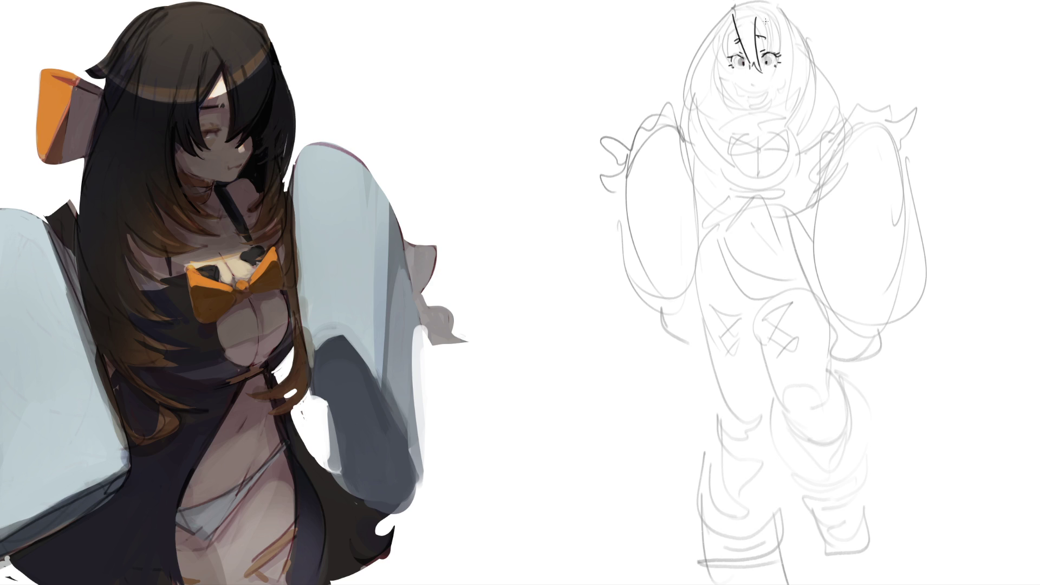
drag(757, 22, 781, 80)
drag(735, 13, 742, 75)
drag(729, 25, 733, 79)
mouse_move(786, 48)
mouse_down()
mouse_move(791, 69)
mouse_move(757, 92)
mouse_move(751, 82)
mouse_move(762, 96)
mouse_move(752, 85)
mouse_up()
- Redraw the open smiling mouth and ink the top of the head
key(ctrl+z)
key(ctrl+z)
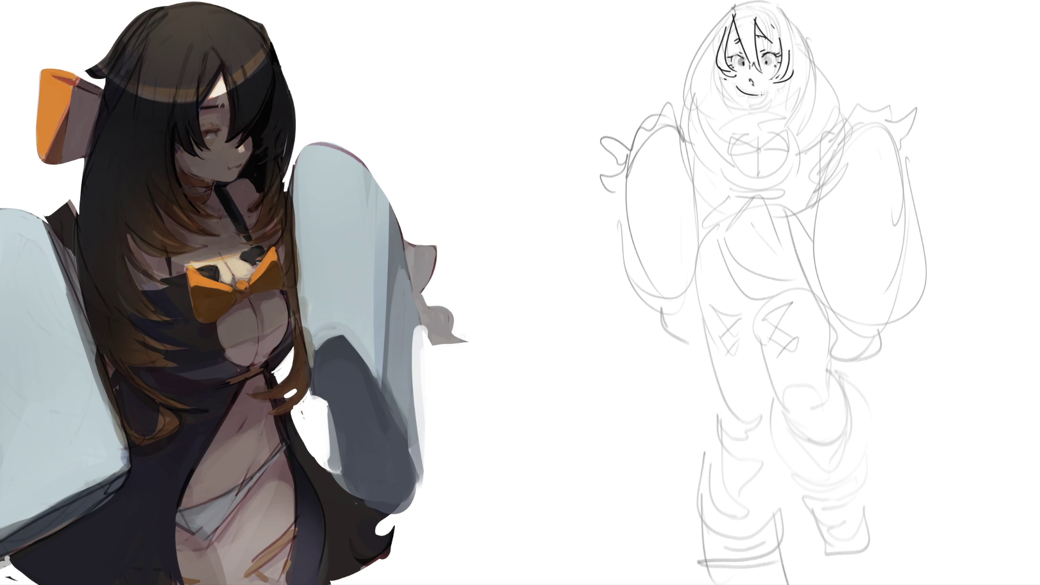
mouse_move(739, 94)
mouse_down()
mouse_move(772, 98)
mouse_move(745, 104)
mouse_move(773, 98)
mouse_move(764, 110)
mouse_up()
mouse_move(726, 11)
mouse_down()
mouse_move(756, 4)
mouse_move(745, 22)
mouse_move(752, 1)
mouse_move(801, 52)
mouse_move(790, 121)
mouse_up()
key(ctrl+z)
key(ctrl+z)
key(ctrl+z)
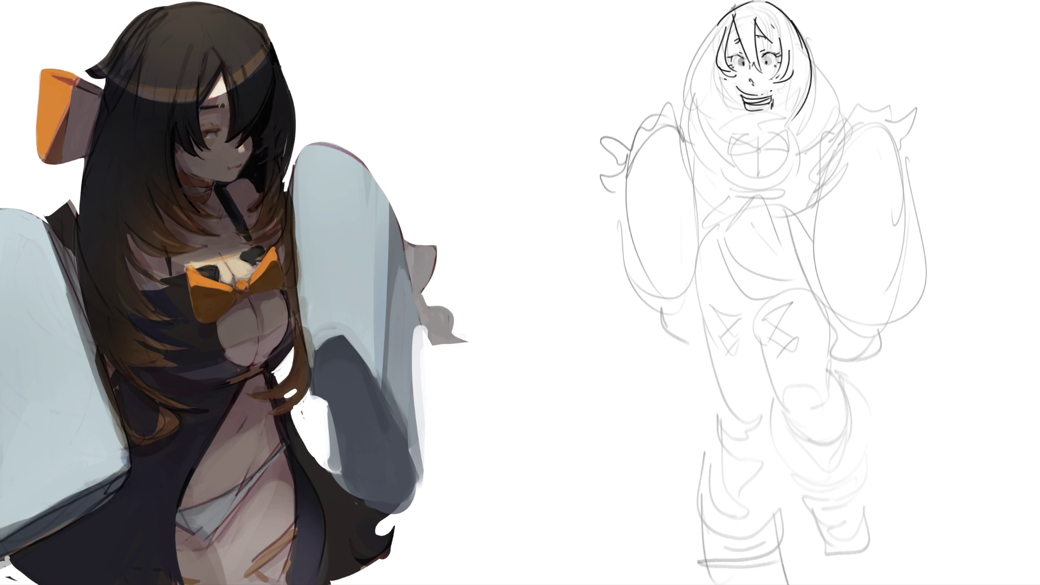
- Ink long strands down both sides of the hair to shoulder level, redoing the left strands
mouse_move(800, 69)
mouse_down()
mouse_move(773, 122)
mouse_move(796, 138)
mouse_up()
mouse_move(720, 54)
mouse_down()
mouse_move(712, 70)
mouse_move(722, 124)
mouse_up()
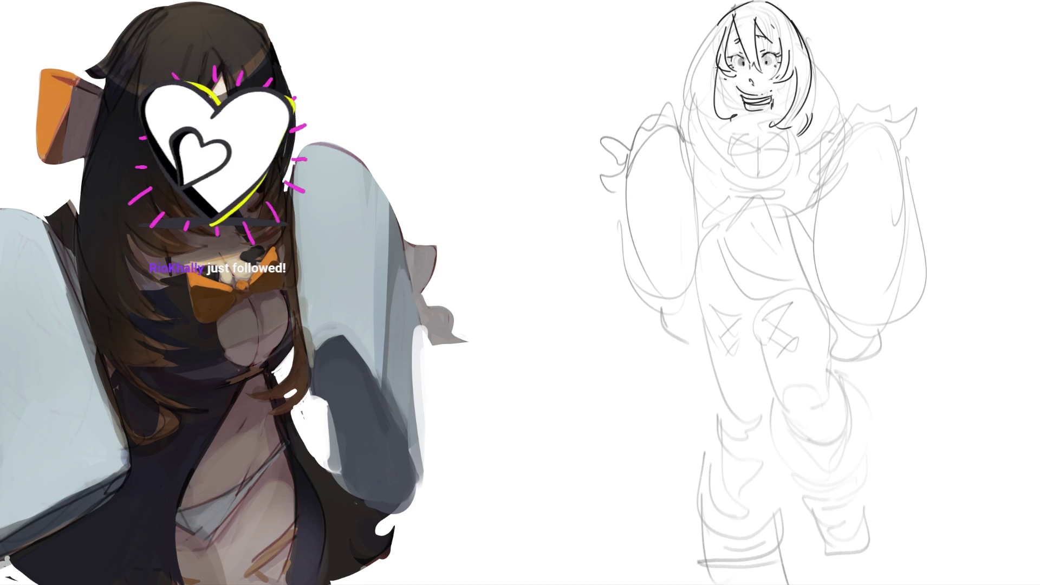
key(ctrl+z)
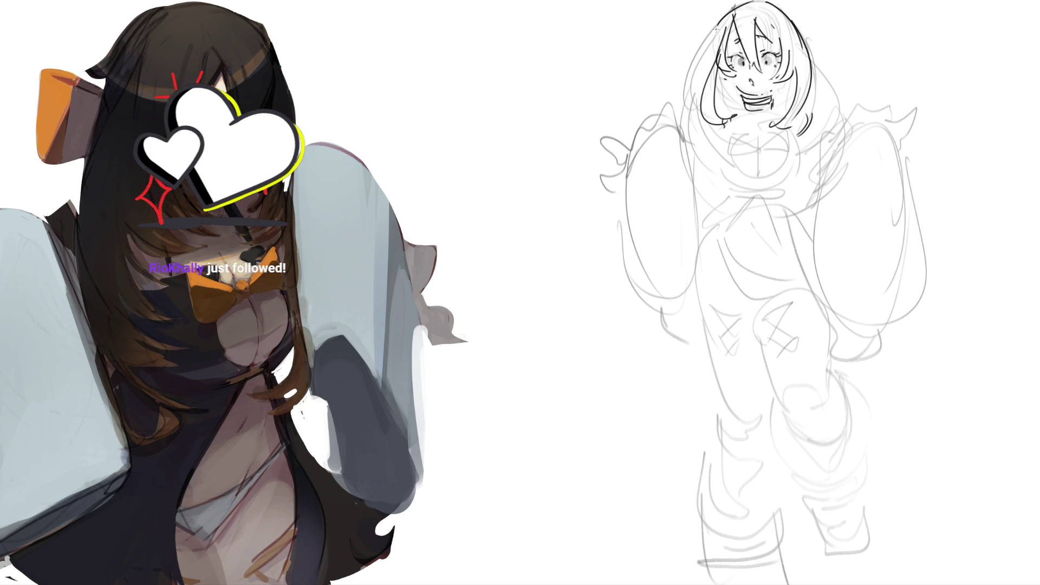
key(ctrl+z)
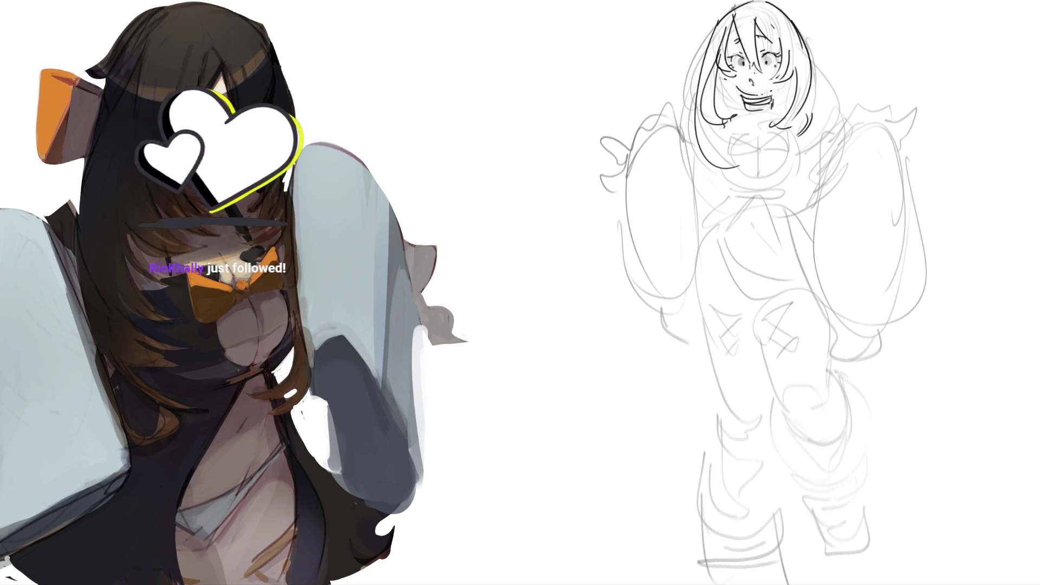
mouse_move(719, 24)
mouse_down()
mouse_move(691, 109)
mouse_move(698, 178)
mouse_up()
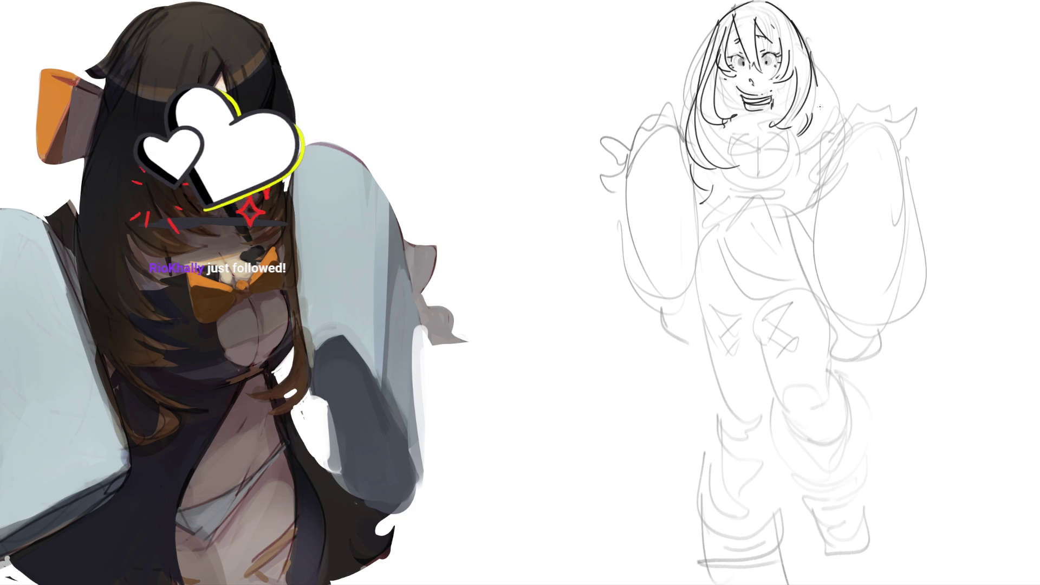
drag(815, 87, 796, 182)
drag(812, 65, 823, 190)
drag(807, 190, 706, 226)
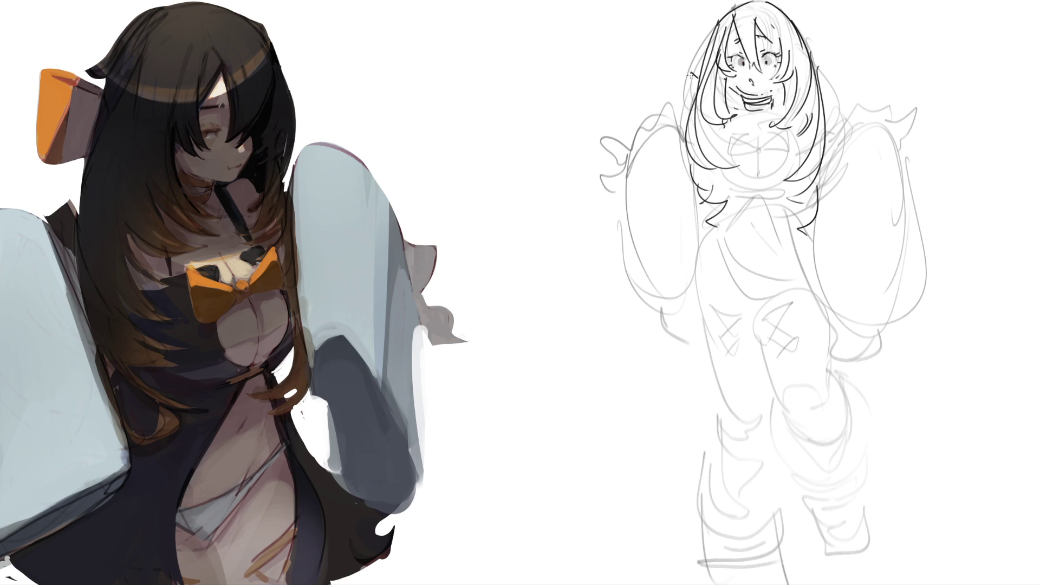
drag(692, 72, 687, 96)
- Add cheek blush, a hair bow, neck lines and the chest bow with a ribbon tail
click(778, 89)
mouse_move(817, 69)
mouse_down()
mouse_move(831, 77)
mouse_move(820, 100)
mouse_up()
drag(740, 109, 723, 135)
mouse_move(734, 151)
mouse_down()
mouse_move(781, 154)
mouse_move(790, 133)
mouse_up()
drag(790, 135, 787, 154)
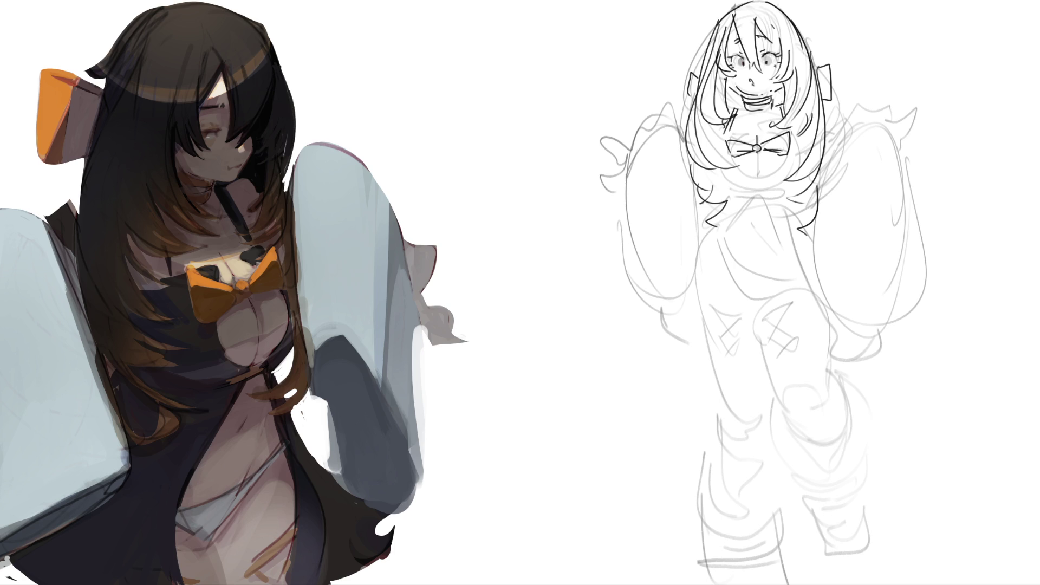
drag(730, 134, 785, 130)
drag(756, 152, 757, 171)
- Rework the mark below the chest bow, fill collar-line gaps and begin the left sleeve
mouse_move(757, 169)
mouse_down()
mouse_move(770, 184)
mouse_move(759, 186)
mouse_up()
drag(757, 182, 788, 153)
mouse_move(750, 187)
mouse_down()
mouse_move(764, 189)
mouse_move(783, 162)
mouse_up()
key(ctrl+z)
key(ctrl+z)
key(ctrl+z)
key(ctrl+z)
drag(751, 184, 770, 181)
drag(746, 114, 772, 109)
mouse_move(632, 154)
mouse_down()
mouse_move(671, 120)
mouse_move(691, 243)
mouse_up()
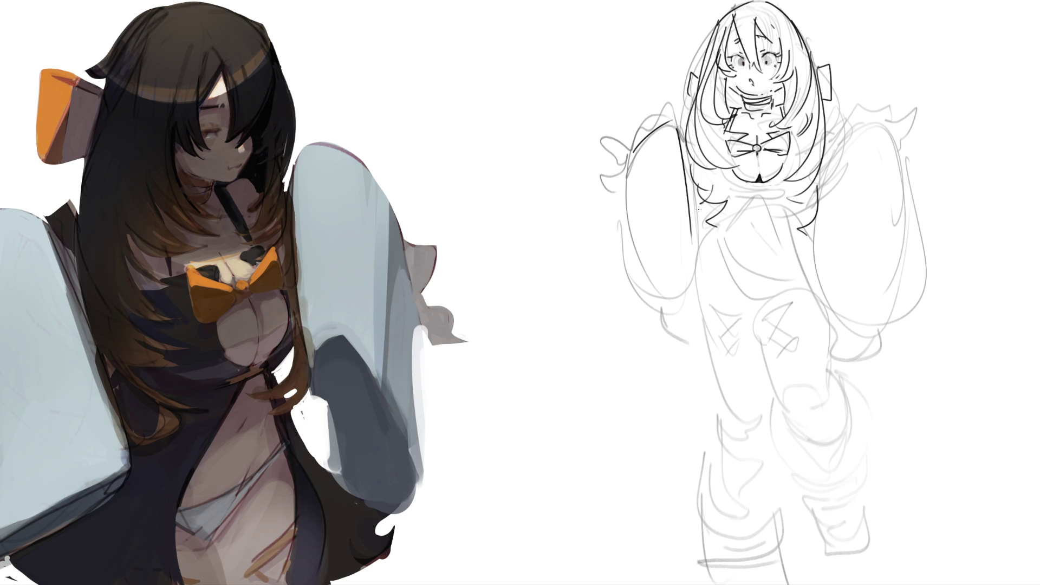
- Outline the inner and outer edges of the left sleeve
drag(685, 142, 699, 295)
key(ctrl+z)
mouse_move(691, 232)
mouse_down()
mouse_move(653, 295)
mouse_move(680, 279)
mouse_up()
mouse_move(630, 146)
mouse_down()
mouse_move(621, 295)
mouse_move(682, 269)
mouse_up()
drag(658, 309, 687, 262)
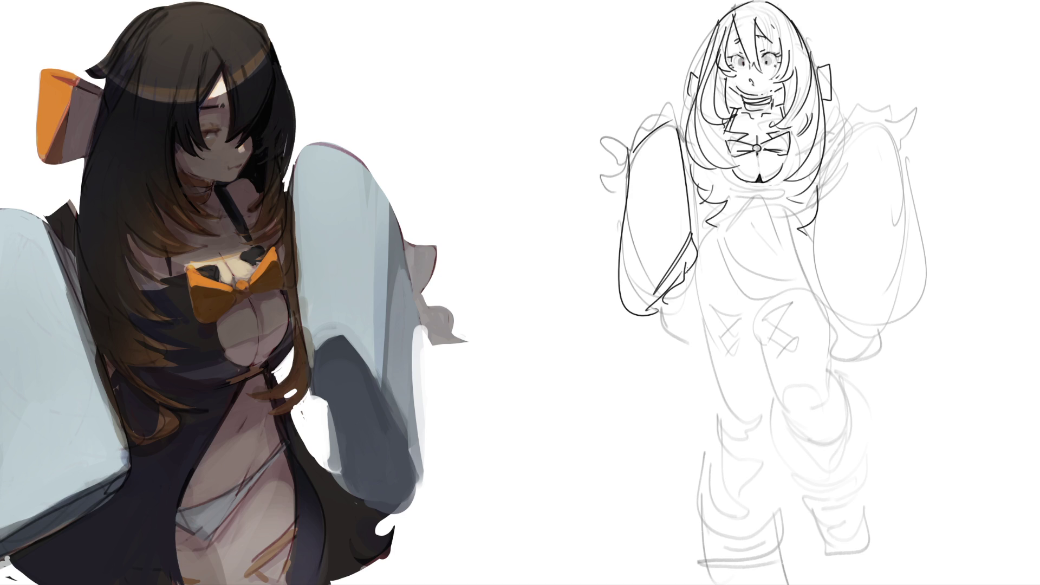
- Outline the top, sides and bottom curve of the right sleeve
mouse_move(849, 140)
mouse_down()
mouse_move(864, 126)
mouse_move(901, 184)
mouse_move(900, 298)
mouse_up()
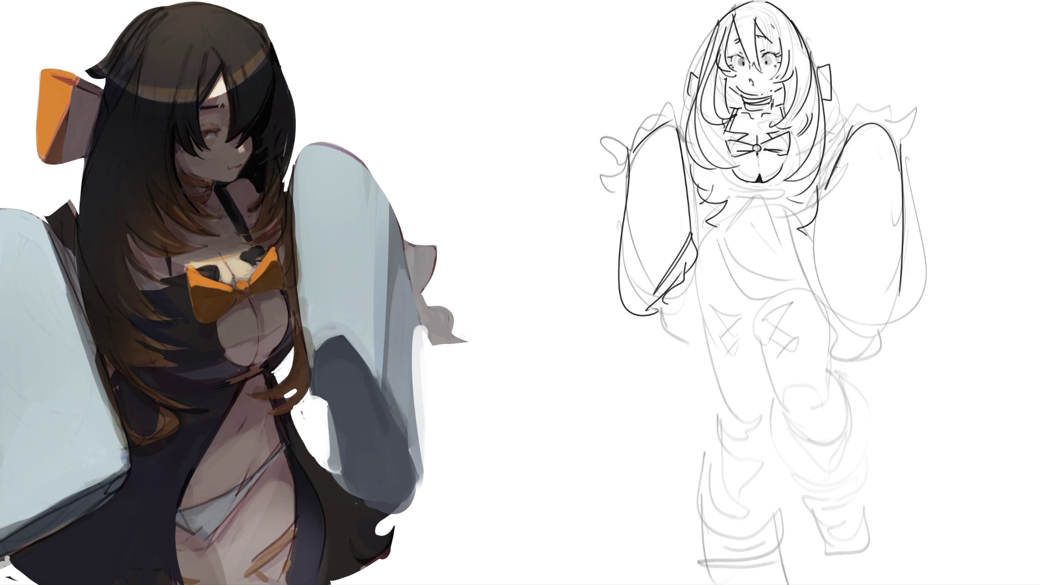
mouse_move(836, 164)
mouse_down()
mouse_move(873, 324)
mouse_move(914, 283)
mouse_up()
mouse_move(901, 157)
mouse_down()
mouse_move(927, 260)
mouse_move(903, 309)
mouse_up()
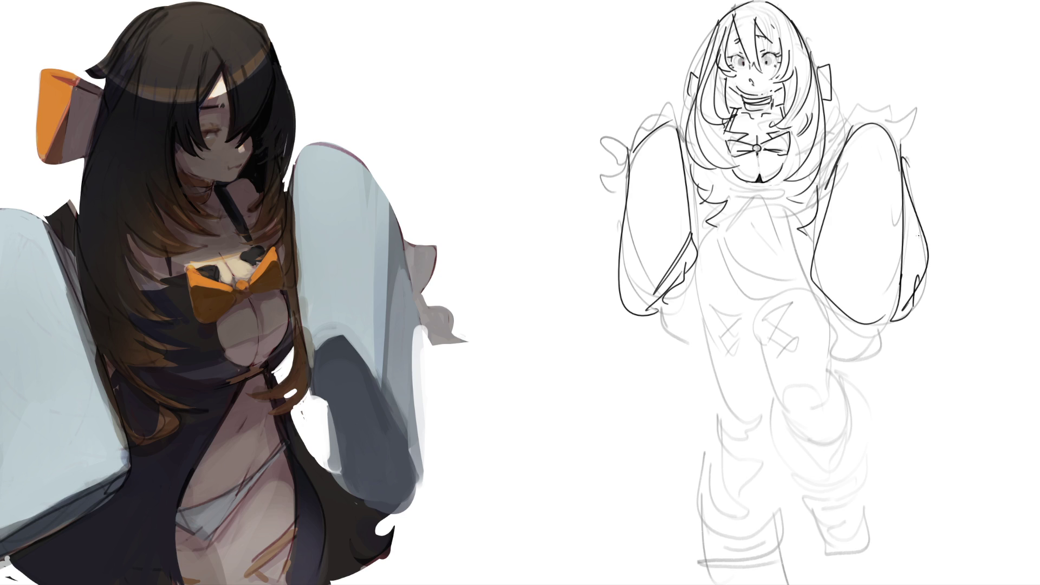
drag(899, 139, 912, 193)
- Ink the lower hair strands, undoing misplaced strokes
mouse_move(713, 167)
mouse_down()
mouse_move(707, 180)
mouse_move(753, 193)
mouse_move(800, 186)
mouse_move(782, 203)
mouse_move(816, 176)
mouse_up()
key(ctrl+z)
key(ctrl+z)
drag(805, 136, 810, 152)
key(ctrl+z)
- Ink the line under the chest, the diagonal jacket edges, jacket hem and lower torso curve
mouse_move(731, 196)
mouse_down()
mouse_move(796, 191)
mouse_move(685, 298)
mouse_up()
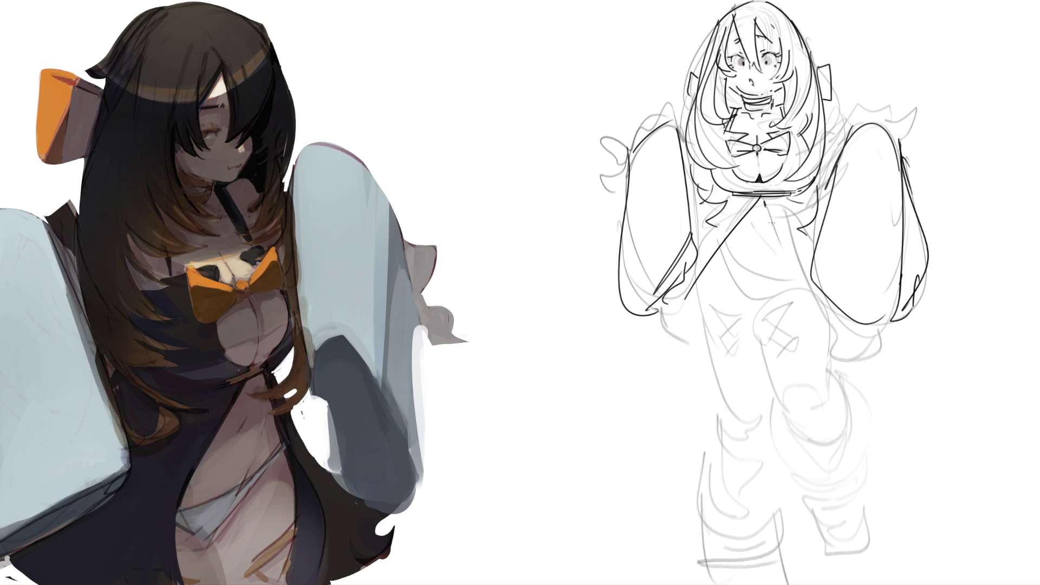
drag(764, 205, 830, 312)
key(ctrl+z)
drag(769, 197, 831, 317)
drag(756, 233, 754, 299)
drag(720, 244, 745, 280)
drag(746, 275, 806, 287)
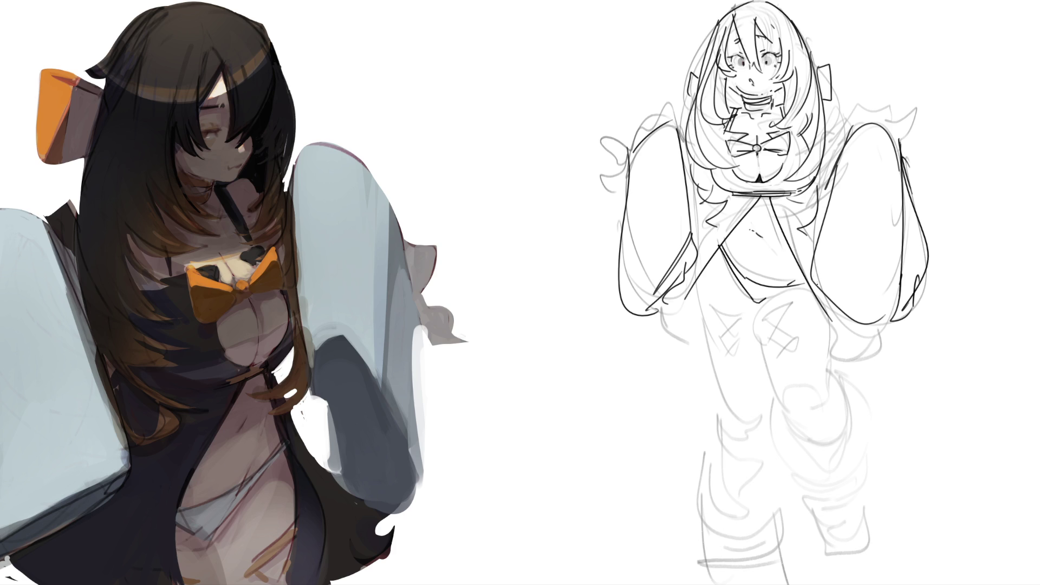
drag(758, 305, 789, 285)
drag(727, 242, 733, 254)
key(ctrl+z)
- Try drawing the navel in two positions, undoing both attempts
drag(778, 279, 786, 281)
key(ctrl+z)
drag(756, 238, 761, 244)
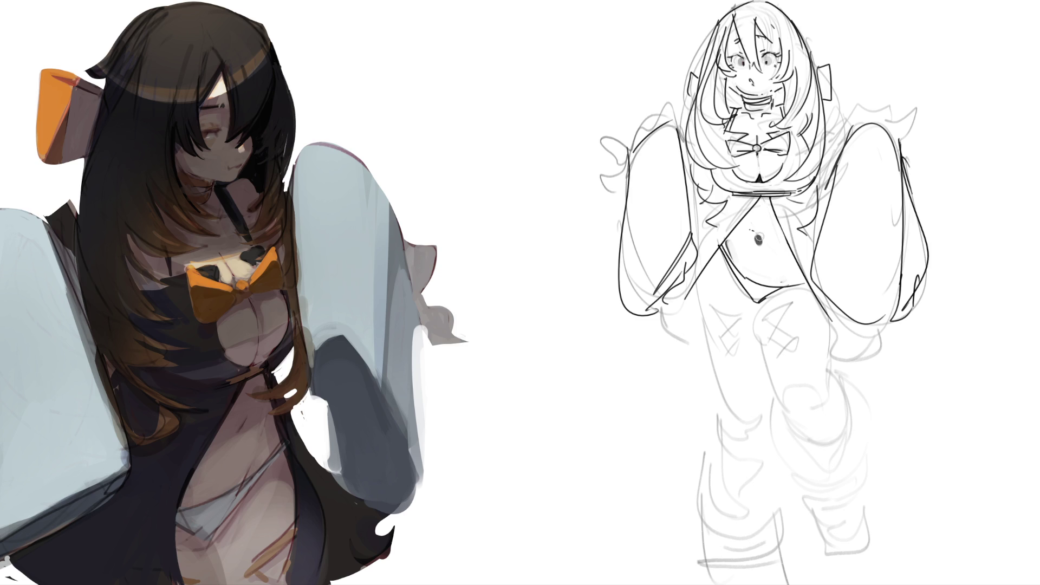
key(ctrl+z)
- Ink the bikini line, the left thigh top and the inner edge and top of the right thigh
mouse_move(728, 273)
mouse_down()
mouse_move(750, 298)
mouse_move(726, 417)
mouse_up()
drag(705, 301, 744, 317)
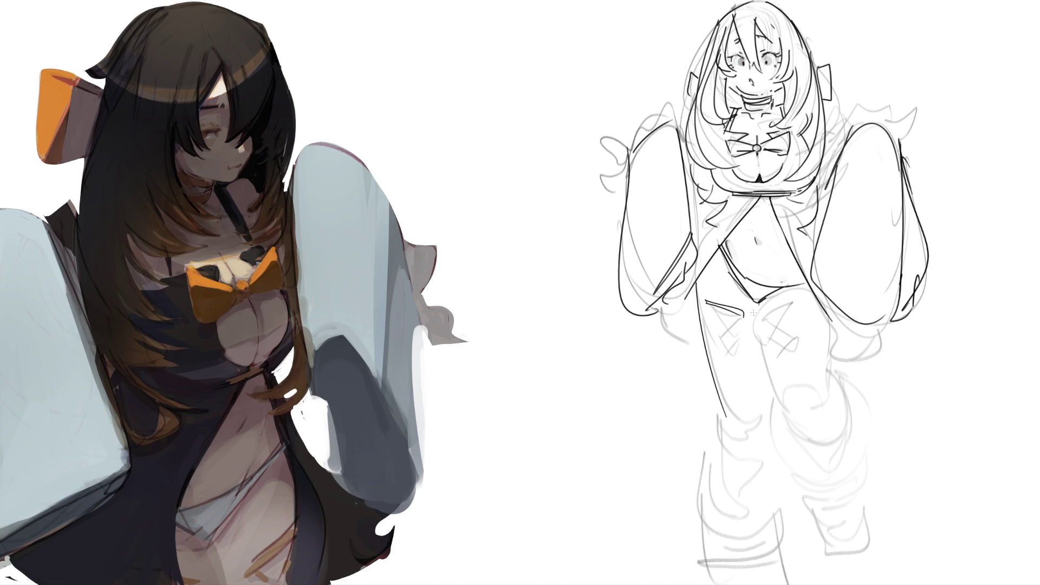
mouse_move(757, 303)
mouse_down()
mouse_move(802, 290)
mouse_move(758, 353)
mouse_up()
key(ctrl+z)
drag(756, 301, 759, 354)
key(ctrl+z)
key(ctrl+z)
drag(759, 301, 765, 361)
drag(762, 306, 807, 287)
- Draw the outer and lower thigh edges and shape the raised knee with curves
drag(830, 323, 832, 393)
drag(763, 351, 794, 428)
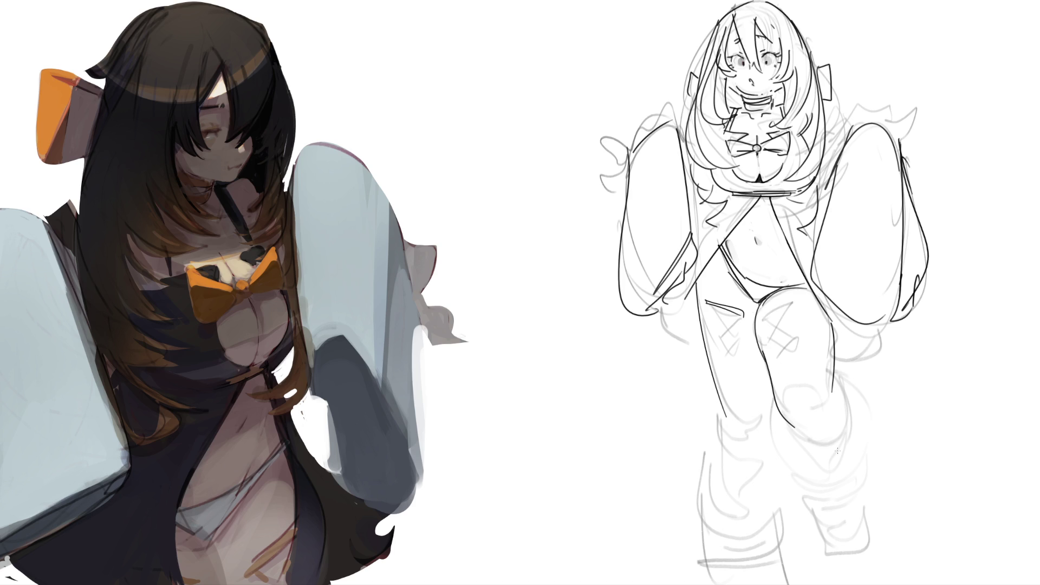
drag(835, 394, 825, 424)
drag(804, 431, 819, 429)
mouse_move(782, 414)
mouse_down()
mouse_move(796, 439)
mouse_move(853, 429)
mouse_up()
key(ctrl+z)
mouse_move(791, 430)
mouse_down()
mouse_move(842, 387)
mouse_move(847, 422)
mouse_up()
mouse_move(774, 403)
mouse_down()
mouse_move(818, 469)
mouse_move(864, 436)
mouse_move(841, 378)
mouse_up()
mouse_move(791, 428)
mouse_down()
mouse_move(823, 456)
mouse_move(863, 446)
mouse_up()
- Draw the banded shin, ankle and sole of the foot
mouse_move(863, 444)
mouse_down()
mouse_move(862, 472)
mouse_move(850, 476)
mouse_move(861, 464)
mouse_up()
mouse_move(818, 477)
mouse_down()
mouse_move(853, 482)
mouse_move(855, 498)
mouse_up()
drag(859, 470, 865, 495)
drag(868, 483, 866, 496)
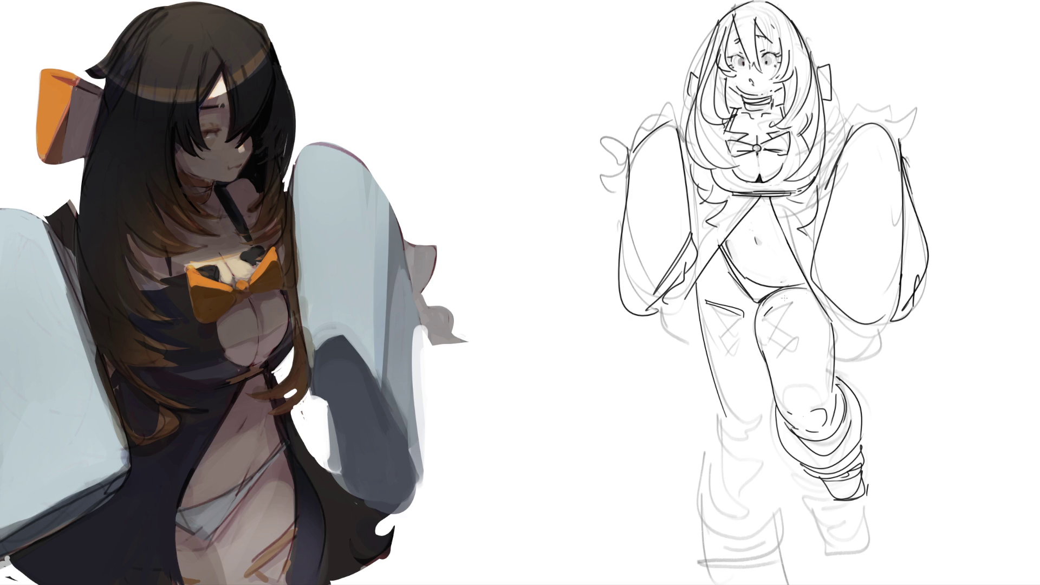
- Retrace the thigh top and draw a bow on the thigh
mouse_move(771, 307)
mouse_down()
mouse_move(813, 293)
mouse_move(768, 316)
mouse_move(801, 330)
mouse_move(801, 301)
mouse_move(769, 340)
mouse_move(806, 353)
mouse_move(793, 342)
mouse_move(778, 357)
mouse_move(817, 351)
mouse_up()
key(ctrl+z)
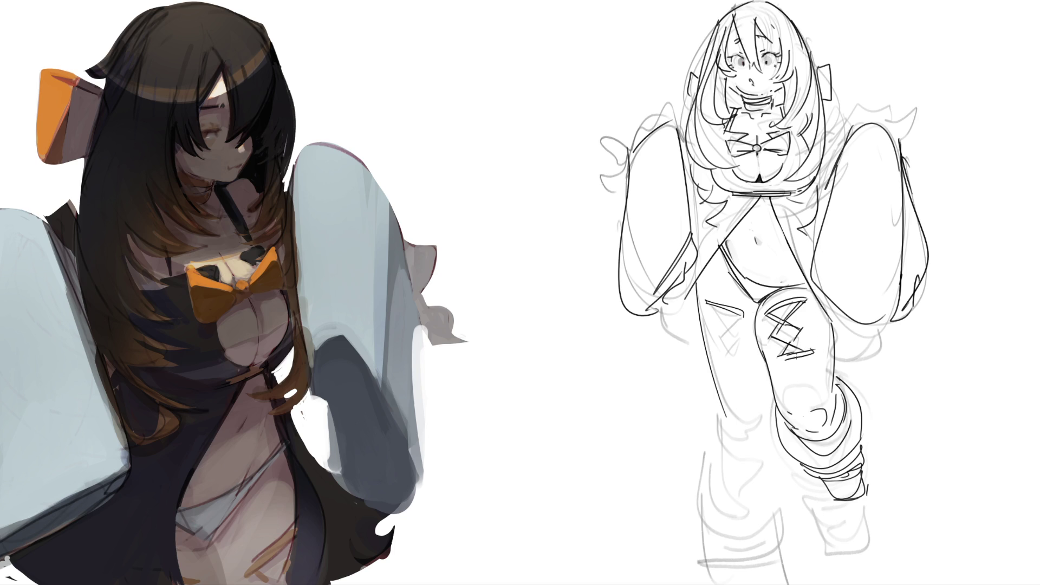
mouse_move(791, 352)
mouse_down()
mouse_move(796, 365)
mouse_move(777, 376)
mouse_up()
drag(773, 374, 819, 357)
drag(794, 358, 819, 341)
- Add a triangular mark, an X lacing mark and a curve on the left thigh
mouse_move(706, 301)
mouse_down()
mouse_move(741, 344)
mouse_move(722, 332)
mouse_up()
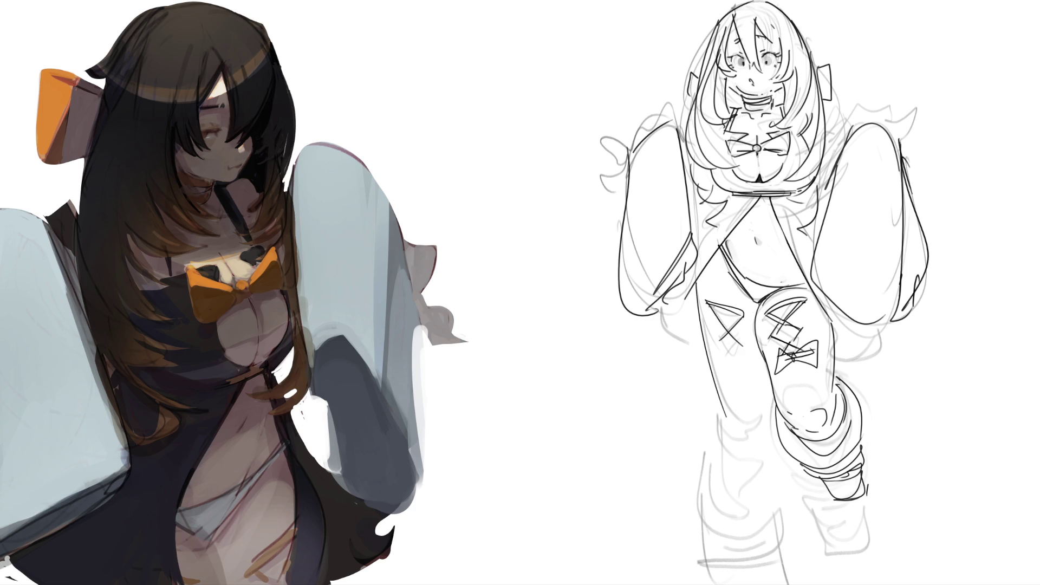
mouse_move(718, 343)
mouse_down()
mouse_move(740, 369)
mouse_move(726, 369)
mouse_move(750, 373)
mouse_up()
mouse_move(723, 382)
mouse_down()
mouse_move(729, 393)
mouse_move(758, 386)
mouse_move(738, 387)
mouse_move(734, 403)
mouse_move(761, 407)
mouse_move(749, 433)
mouse_move(762, 437)
mouse_up()
drag(773, 405, 766, 433)
key(ctrl+z)
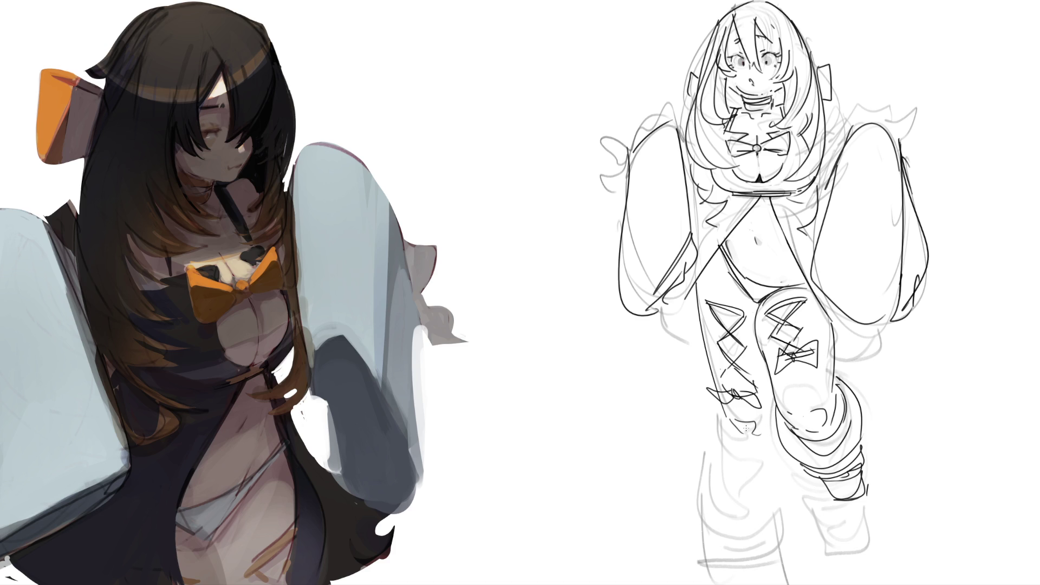
- Draw both edges of the lower left leg below the knee, redrawing overlong lines
mouse_move(738, 436)
mouse_down()
mouse_move(771, 416)
mouse_move(739, 544)
mouse_up()
key(ctrl+z)
mouse_move(776, 428)
mouse_down()
mouse_move(756, 465)
mouse_move(748, 460)
mouse_up()
drag(721, 403, 719, 537)
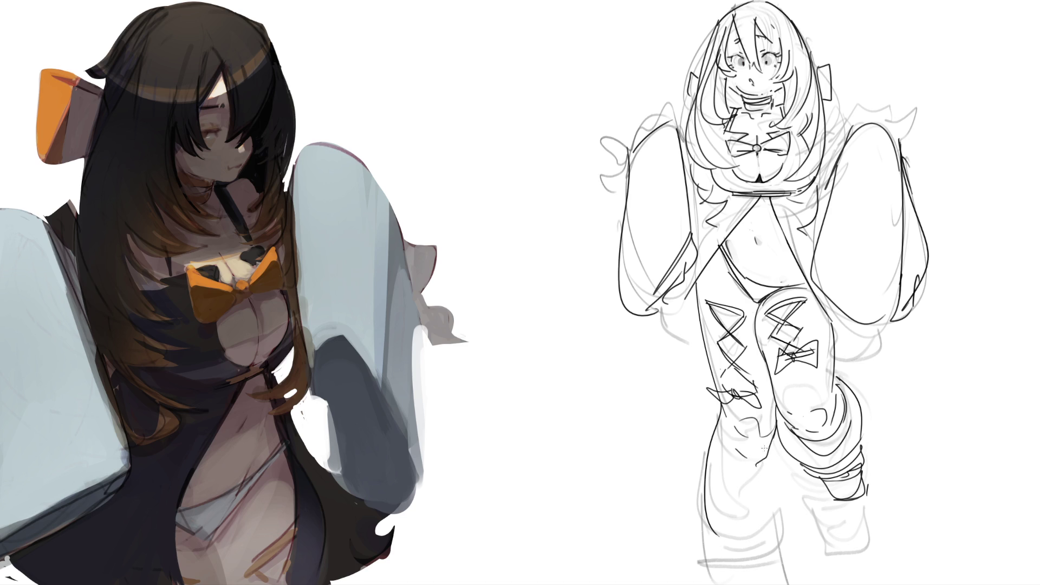
key(ctrl+z)
drag(721, 405, 721, 538)
drag(759, 461, 741, 568)
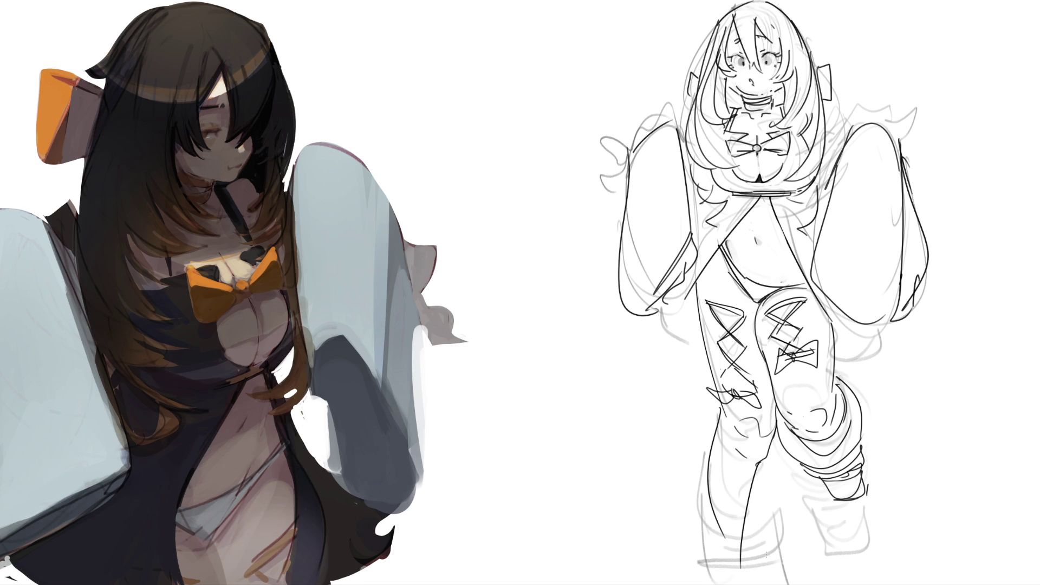
key(ctrl+z)
drag(765, 458, 750, 542)
- Outline the cuffed boot and add its detail lines and shading
mouse_move(707, 471)
mouse_down()
mouse_move(769, 505)
mouse_move(716, 518)
mouse_move(697, 573)
mouse_up()
drag(761, 489, 759, 509)
mouse_move(761, 490)
mouse_down()
mouse_move(773, 493)
mouse_move(778, 558)
mouse_up()
mouse_move(704, 519)
mouse_down()
mouse_move(773, 545)
mouse_move(717, 537)
mouse_up()
mouse_move(721, 537)
mouse_down()
mouse_move(720, 577)
mouse_move(710, 577)
mouse_move(739, 572)
mouse_up()
drag(749, 546, 786, 568)
drag(731, 578, 773, 558)
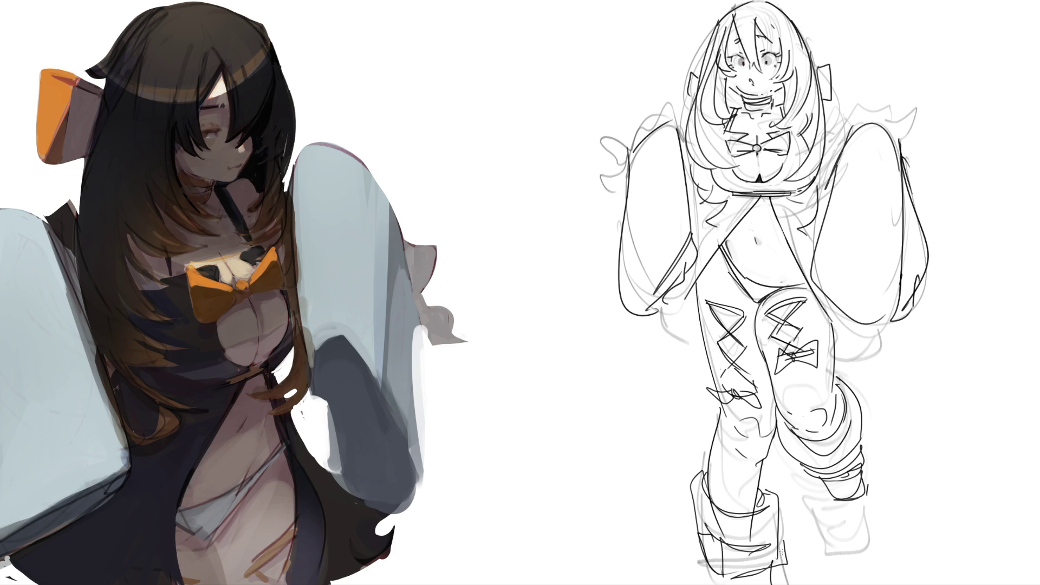
- Darken the lines around both hands and the right shoulder and sleeve top
mouse_move(645, 320)
mouse_down()
mouse_move(674, 311)
mouse_move(678, 335)
mouse_move(695, 338)
mouse_up()
drag(663, 309, 684, 291)
mouse_move(845, 334)
mouse_down()
mouse_move(872, 325)
mouse_move(887, 333)
mouse_up()
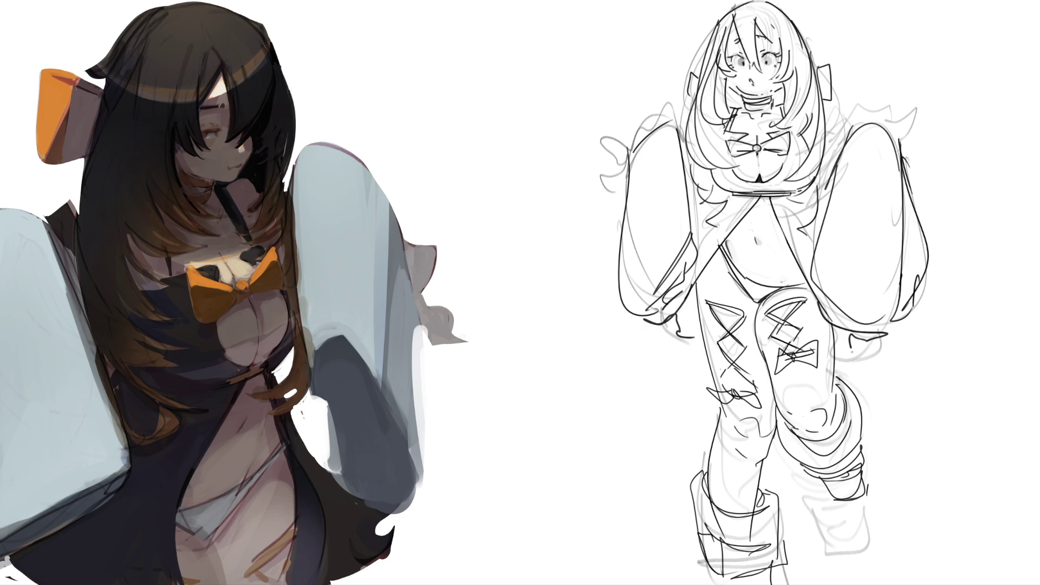
drag(839, 357, 896, 329)
drag(845, 110, 822, 137)
drag(848, 110, 825, 160)
drag(846, 134, 819, 184)
mouse_move(867, 107)
mouse_down()
mouse_move(850, 127)
mouse_move(901, 150)
mouse_up()
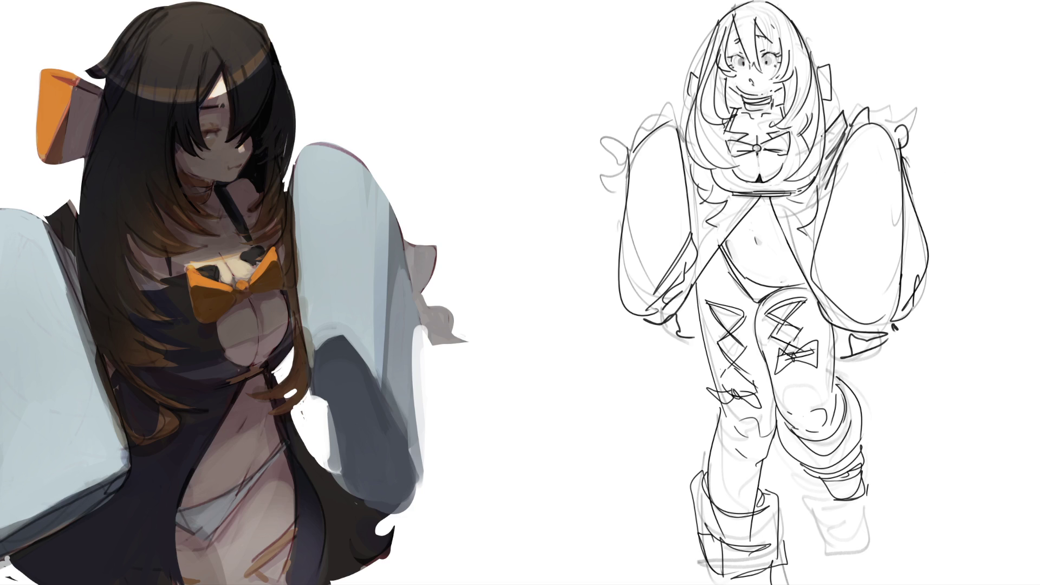
- Darken a left hair strand, add a frilly left sleeve edge, the waist line and a navel mark
drag(698, 155, 688, 174)
mouse_move(660, 108)
mouse_down()
mouse_move(617, 163)
mouse_move(626, 190)
mouse_up()
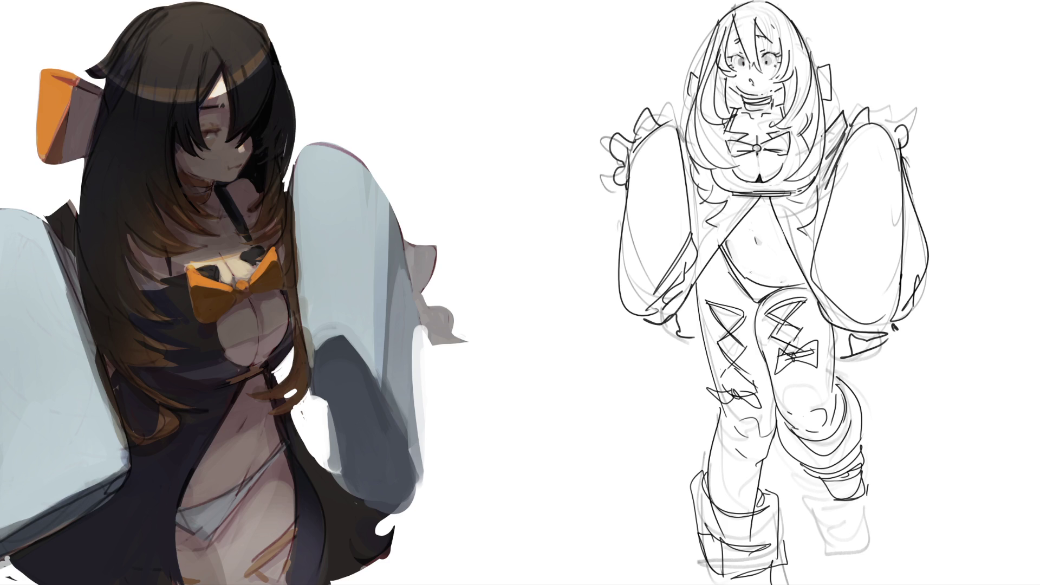
drag(729, 246, 741, 273)
key(ctrl+z)
drag(779, 276, 777, 280)
- Move the line drawing left beside the painting with a transform and apply it
key(ctrl+t)
drag(878, 156, 698, 152)
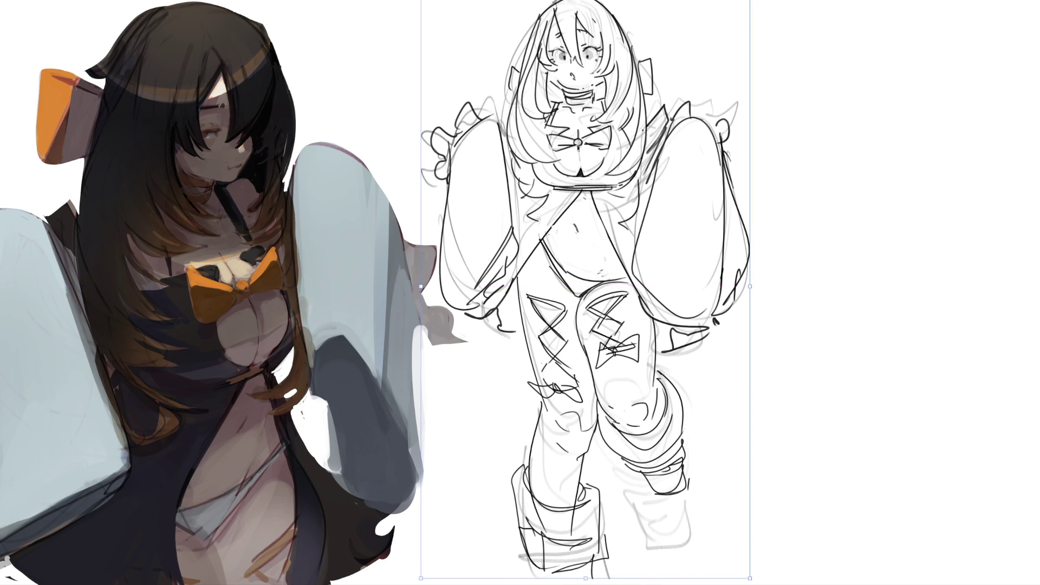
key(Return)
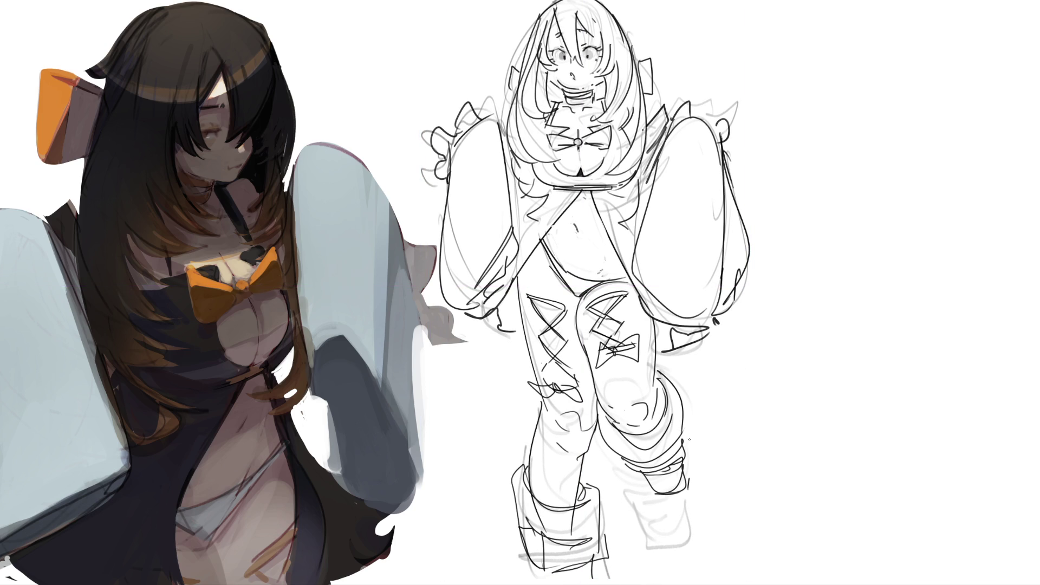
- Erase stray grey sketch lines around the boots and zoom out to the whole canvas
key(e)
mouse_move(636, 501)
mouse_down()
mouse_move(629, 490)
mouse_move(702, 503)
mouse_move(727, 536)
mouse_up()
mouse_move(563, 531)
mouse_down()
mouse_move(542, 525)
mouse_move(605, 513)
mouse_up()
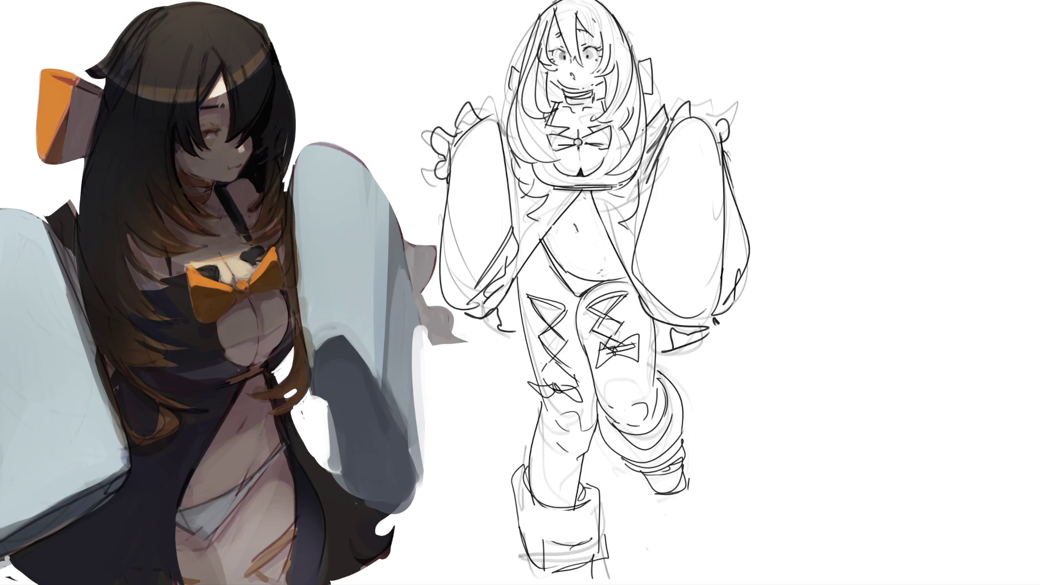
key(ctrl+0)
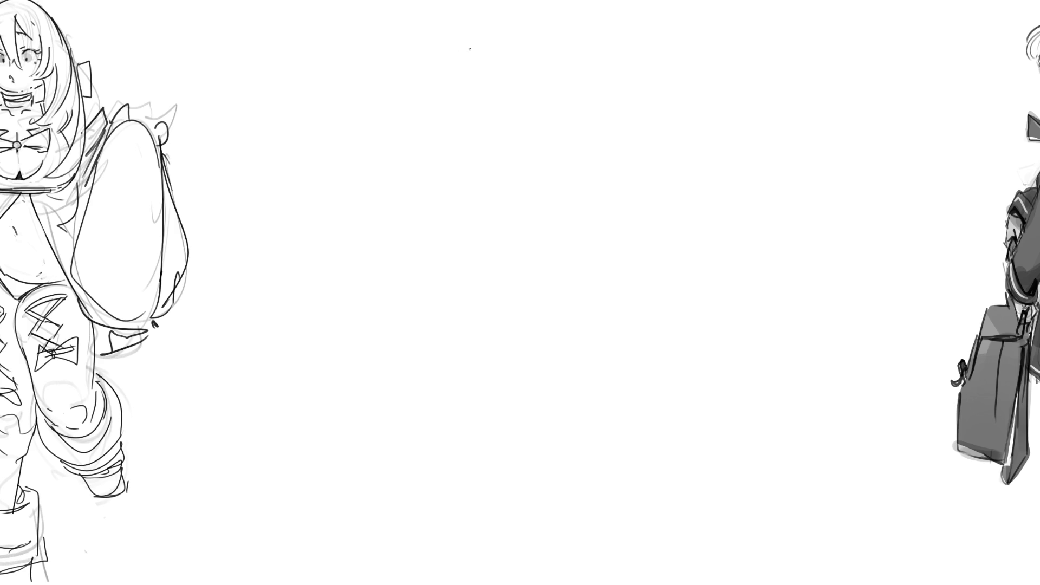
- Sketch the angular thigh outline and round kneecap of a leg study on the blank canvas
mouse_move(471, 61)
mouse_down()
mouse_move(474, 111)
mouse_move(474, 65)
mouse_move(513, 38)
mouse_up()
mouse_move(526, 36)
mouse_down()
mouse_move(544, 124)
mouse_move(478, 111)
mouse_move(479, 129)
mouse_move(547, 128)
mouse_move(501, 136)
mouse_up()
drag(499, 115, 509, 118)
mouse_move(482, 49)
mouse_down()
mouse_move(531, 33)
mouse_move(559, 81)
mouse_move(544, 117)
mouse_up()
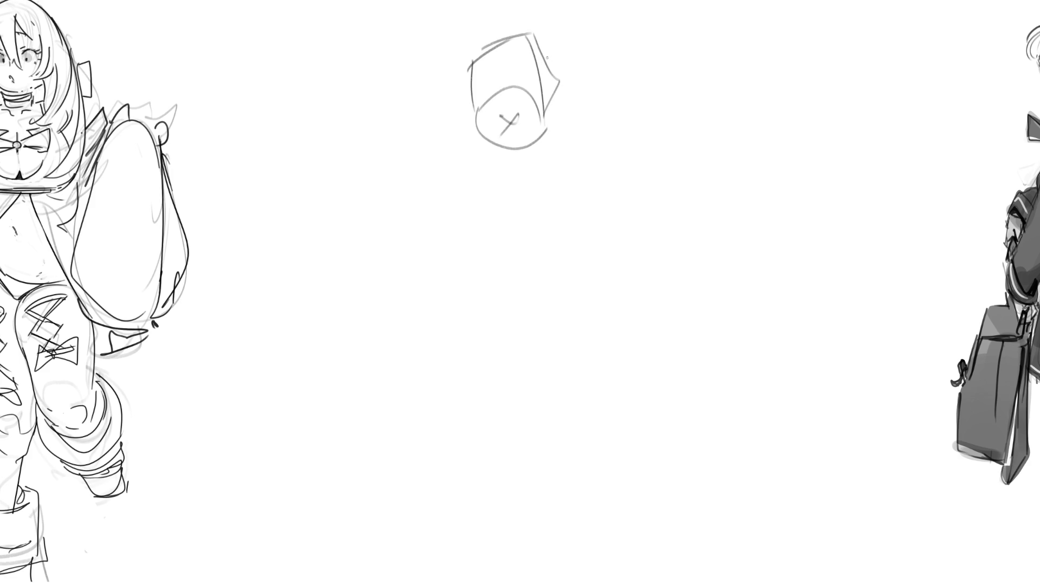
mouse_move(547, 52)
mouse_down()
mouse_move(552, 151)
mouse_move(592, 171)
mouse_up()
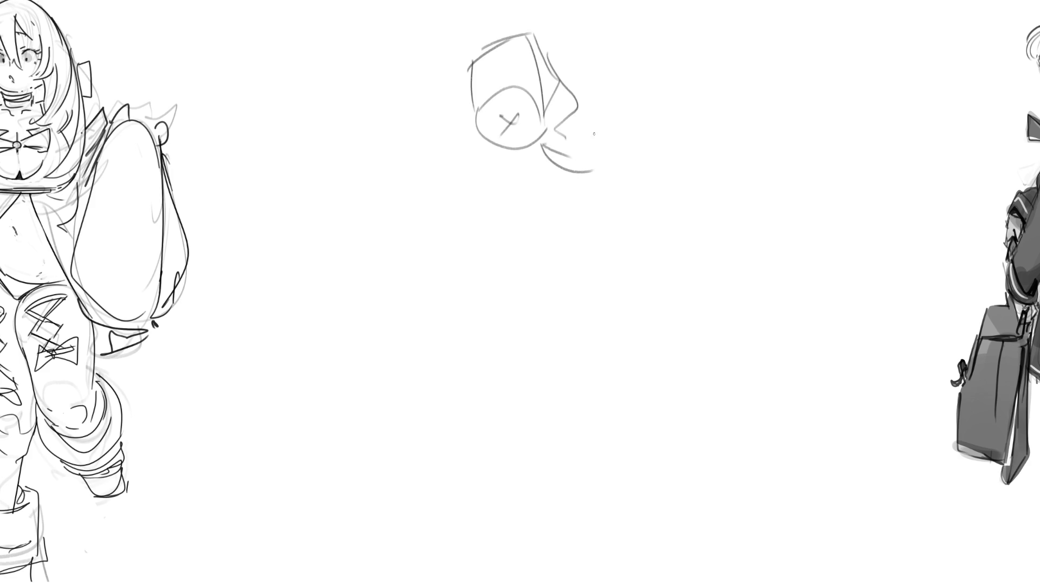
mouse_move(582, 98)
mouse_down()
mouse_move(623, 166)
mouse_move(578, 178)
mouse_move(576, 196)
mouse_move(544, 196)
mouse_move(622, 181)
mouse_move(572, 203)
mouse_move(551, 184)
mouse_move(582, 178)
mouse_move(603, 192)
mouse_move(544, 186)
mouse_move(476, 146)
mouse_up()
- Draw the lower leg below the knee and close the study's bottom contour
mouse_move(469, 91)
mouse_down()
mouse_move(471, 155)
mouse_move(509, 200)
mouse_move(501, 152)
mouse_move(521, 215)
mouse_move(551, 220)
mouse_up()
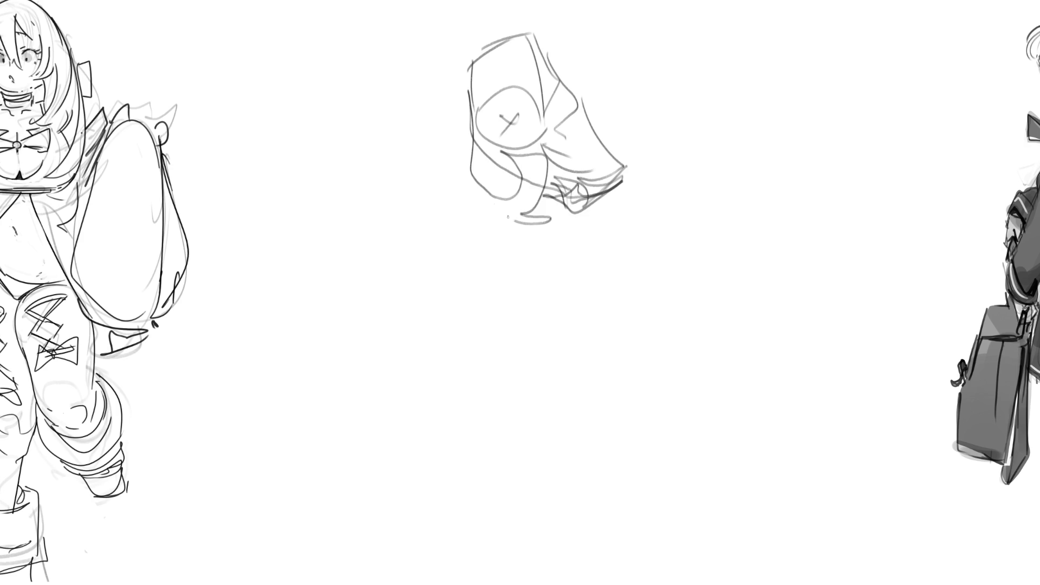
mouse_move(478, 171)
mouse_down()
mouse_move(496, 241)
mouse_move(534, 274)
mouse_move(544, 260)
mouse_move(570, 317)
mouse_up()
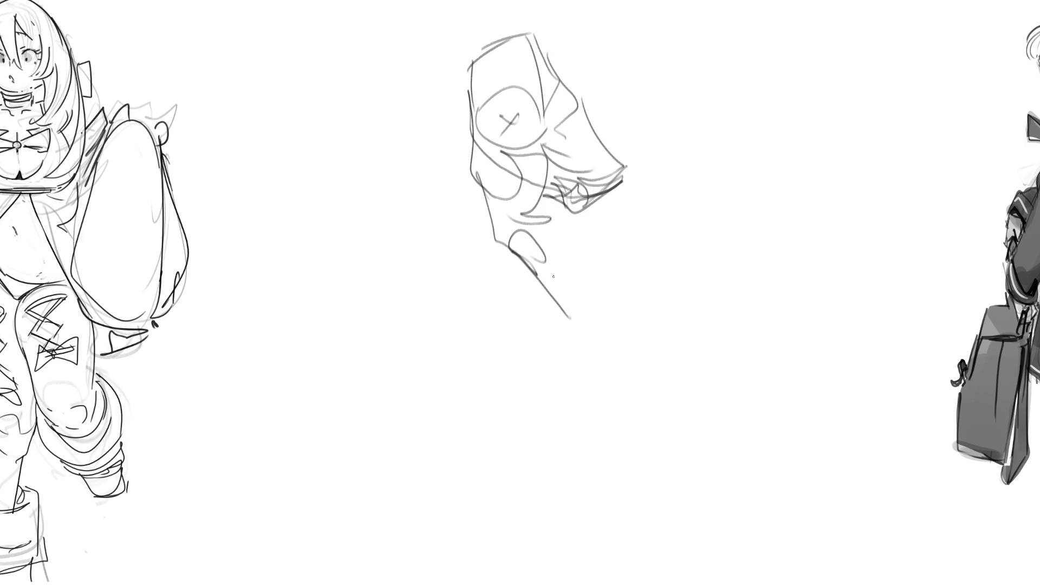
drag(528, 241, 544, 271)
drag(545, 260, 575, 303)
mouse_move(540, 233)
mouse_down()
mouse_move(561, 218)
mouse_move(575, 309)
mouse_up()
mouse_move(577, 231)
mouse_down()
mouse_move(597, 227)
mouse_move(584, 306)
mouse_move(600, 310)
mouse_up()
drag(600, 282, 587, 320)
drag(600, 219, 591, 322)
drag(589, 320, 574, 325)
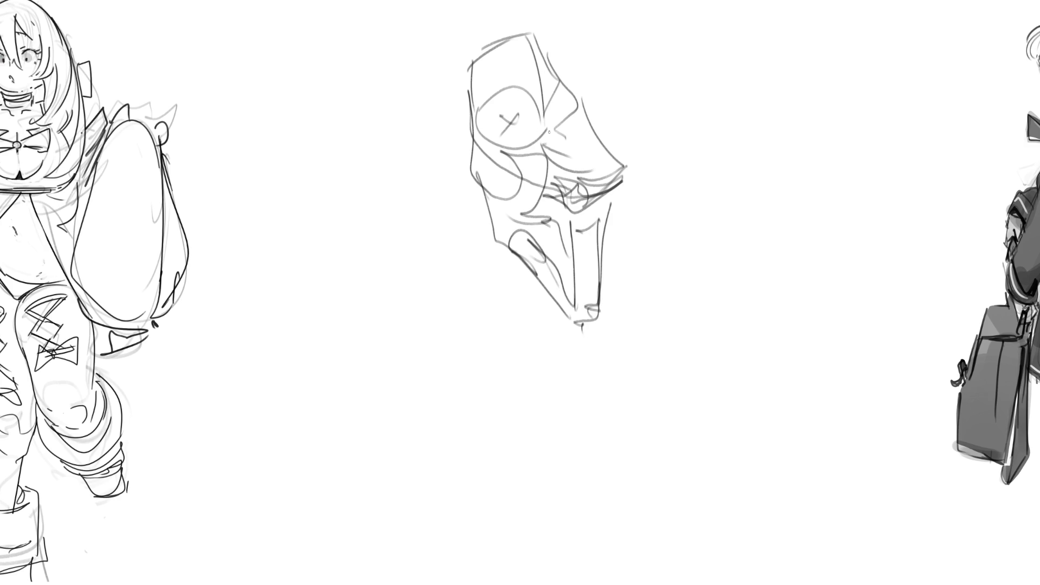
- Cross-hatch the middle and lower parts of the leg study with diagonal strokes
drag(549, 131, 536, 145)
mouse_move(538, 144)
mouse_down()
mouse_move(493, 179)
mouse_move(535, 163)
mouse_up()
drag(536, 162, 500, 196)
drag(581, 147, 506, 215)
drag(507, 213, 497, 224)
drag(598, 168, 501, 244)
drag(594, 201, 532, 252)
drag(582, 220, 533, 258)
drag(604, 220, 539, 276)
drag(604, 245, 553, 290)
mouse_move(605, 268)
mouse_down()
mouse_move(563, 298)
mouse_move(585, 311)
mouse_up()
drag(602, 311, 595, 323)
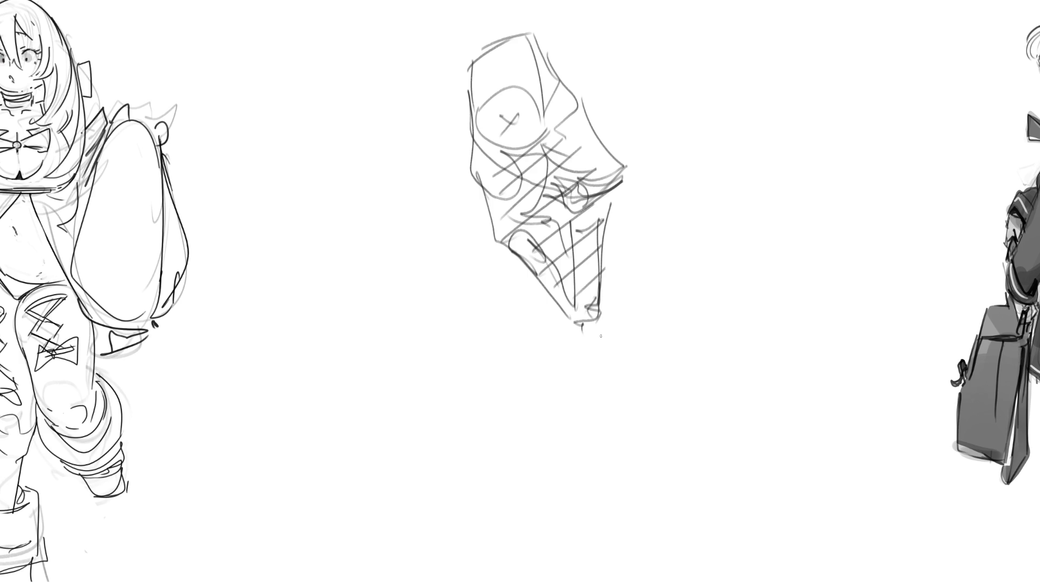
- Add short strokes along the study's right edge and outline the top of a second study
drag(622, 173, 618, 217)
drag(589, 182, 618, 221)
drag(622, 171, 614, 231)
mouse_move(681, 127)
mouse_down()
mouse_move(683, 99)
mouse_move(719, 79)
mouse_move(763, 115)
mouse_move(710, 160)
mouse_move(711, 148)
mouse_move(743, 144)
mouse_up()
- Shape the bent thigh of the second study and draw a long leg line below it
drag(744, 129, 758, 131)
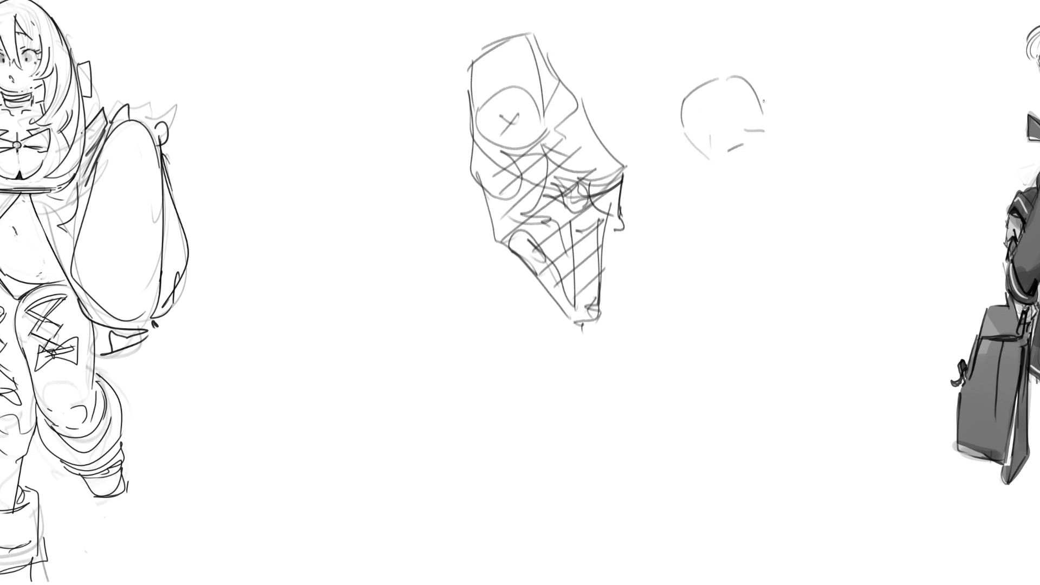
mouse_move(757, 89)
mouse_down()
mouse_move(779, 143)
mouse_move(723, 169)
mouse_up()
mouse_move(729, 163)
mouse_down()
mouse_move(812, 145)
mouse_move(758, 212)
mouse_move(823, 164)
mouse_up()
drag(824, 156, 828, 223)
mouse_move(720, 166)
mouse_down()
mouse_move(715, 322)
mouse_move(736, 362)
mouse_up()
mouse_move(720, 325)
mouse_down()
mouse_move(744, 229)
mouse_move(729, 266)
mouse_move(769, 299)
mouse_up()
- Add the side and lower curves, then draw the inner and outer lower legs with feet
mouse_move(741, 206)
mouse_down()
mouse_move(784, 318)
mouse_move(849, 290)
mouse_up()
mouse_move(823, 157)
mouse_down()
mouse_move(869, 287)
mouse_move(794, 316)
mouse_move(868, 306)
mouse_up()
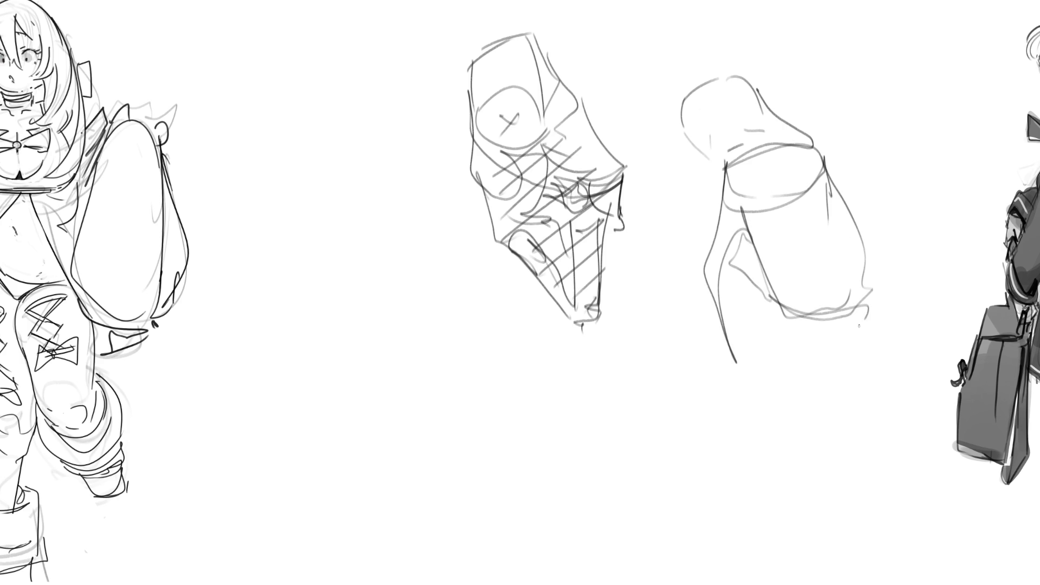
drag(775, 316, 868, 308)
drag(814, 412, 816, 433)
mouse_move(773, 311)
mouse_down()
mouse_move(812, 452)
mouse_move(819, 306)
mouse_move(823, 509)
mouse_move(822, 483)
mouse_up()
drag(820, 355, 845, 326)
drag(846, 322, 837, 427)
drag(873, 287, 843, 463)
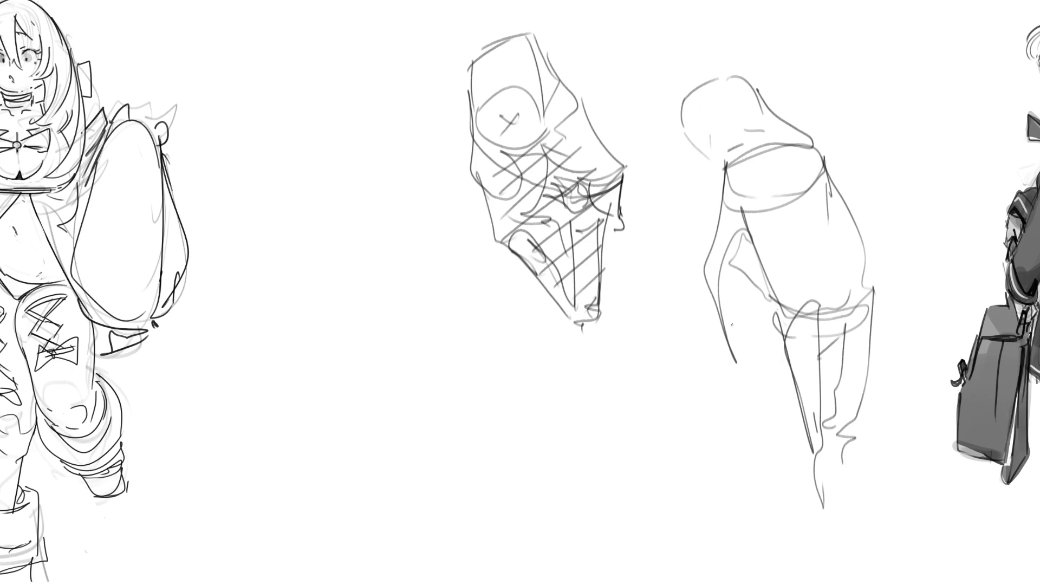
drag(721, 314, 746, 399)
drag(765, 272, 758, 377)
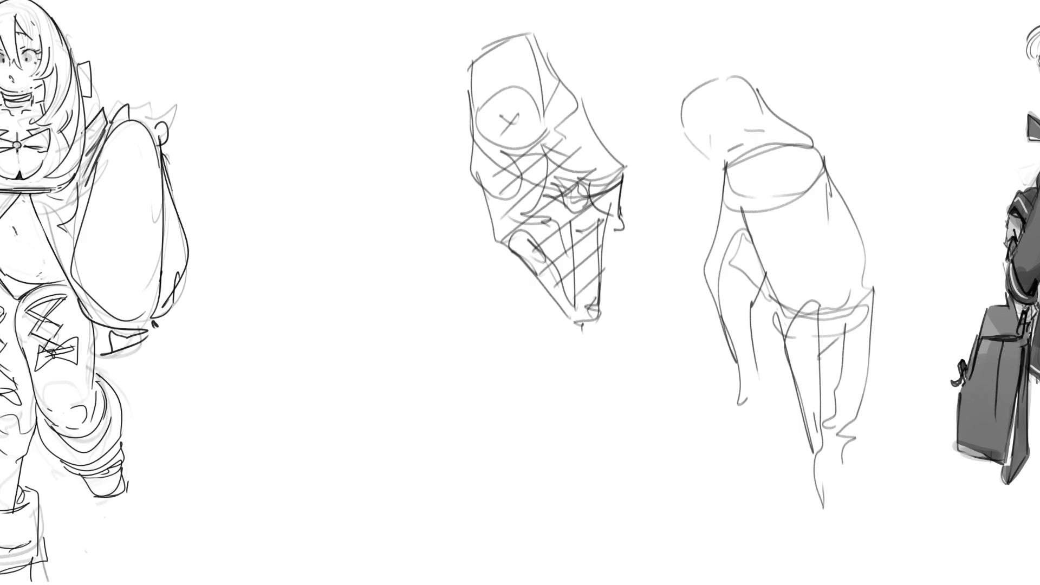
- Handwrite a large cursive 'BRB' beneath the hatched knee study
scroll(520, 293, right, 5)
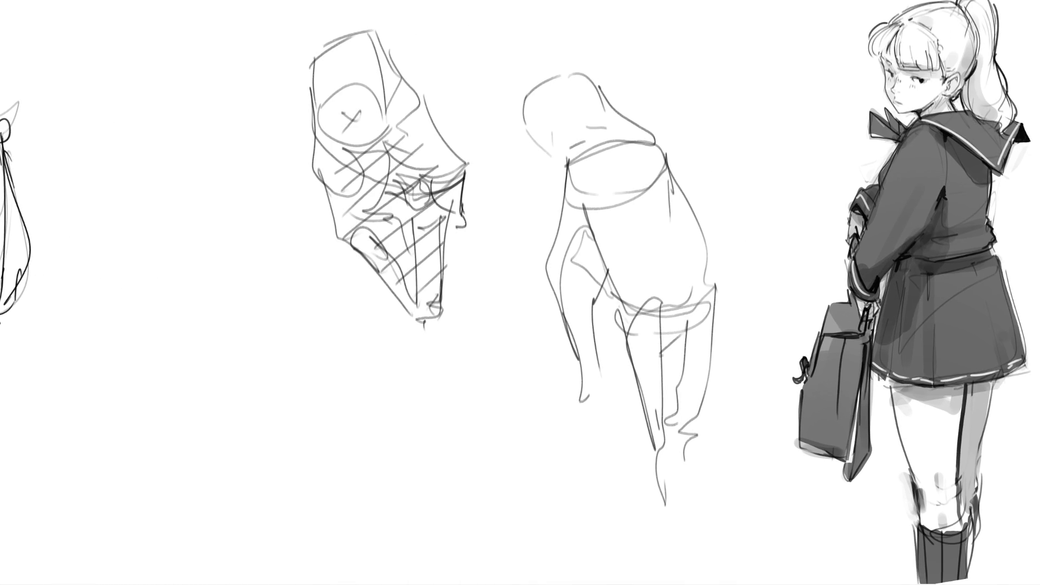
mouse_move(187, 385)
mouse_down()
mouse_move(219, 437)
mouse_move(287, 379)
mouse_move(312, 374)
mouse_move(438, 481)
mouse_up()
drag(425, 352, 433, 414)
mouse_move(436, 472)
mouse_down()
mouse_move(436, 402)
mouse_move(413, 511)
mouse_up()
drag(207, 421, 261, 478)
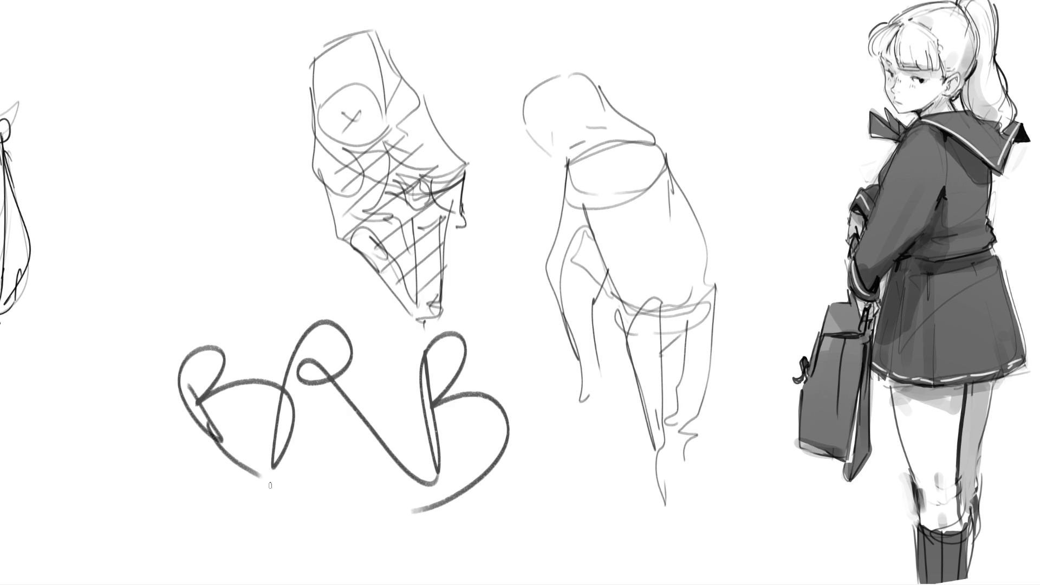